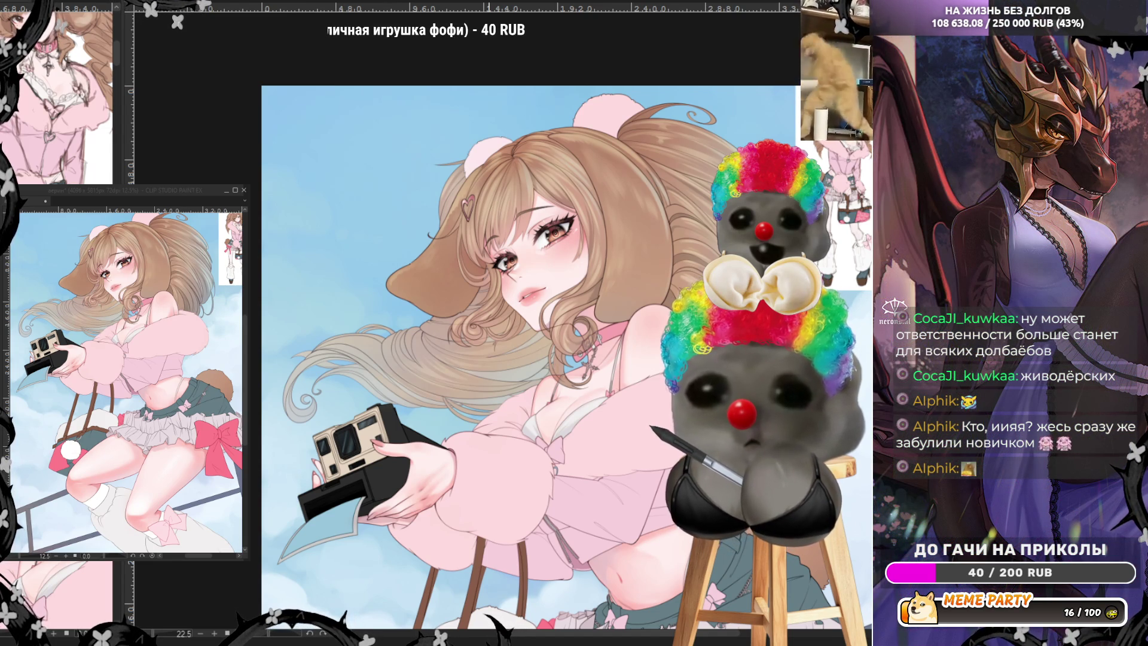
Step: Zoom in on the girl's hair and left eye for a close look
scroll(588, 186, "up", 3)
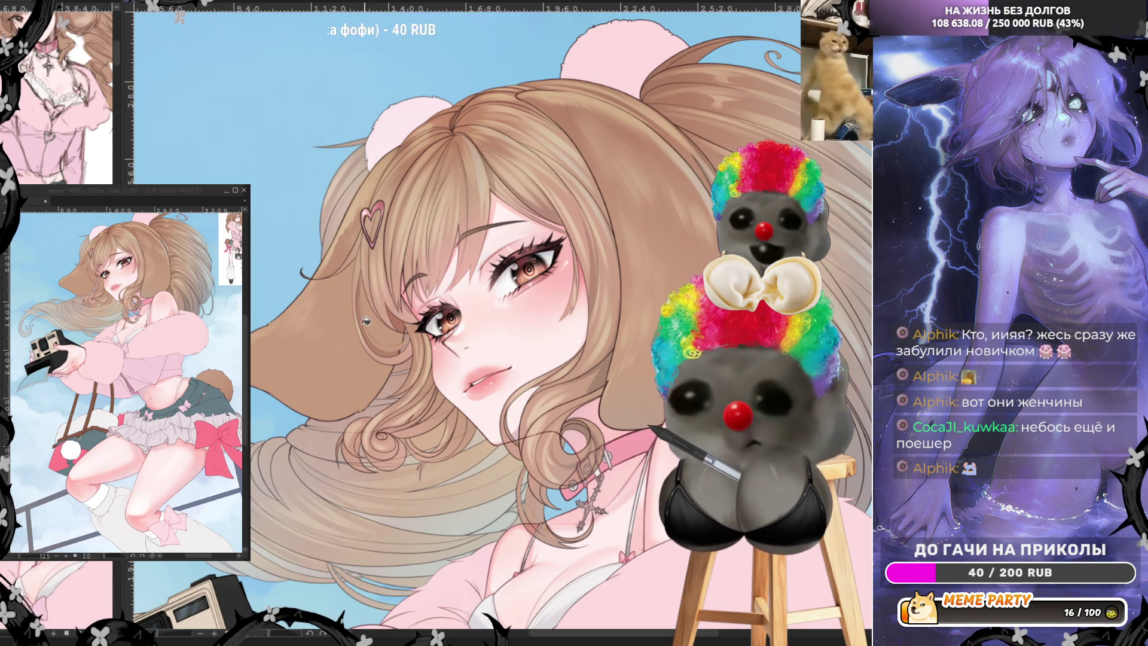
Step: Zoom in and out on the hair and eye, ending on her upper body and camera
scroll(362, 405, "up", 5)
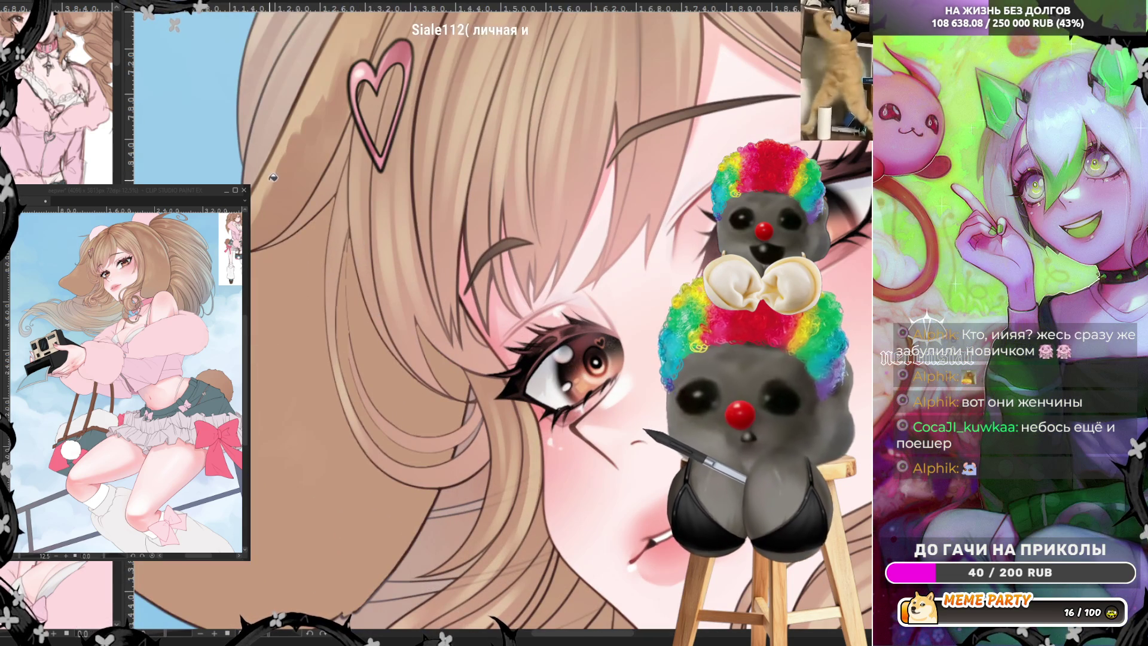
scroll(290, 281, "down", 5)
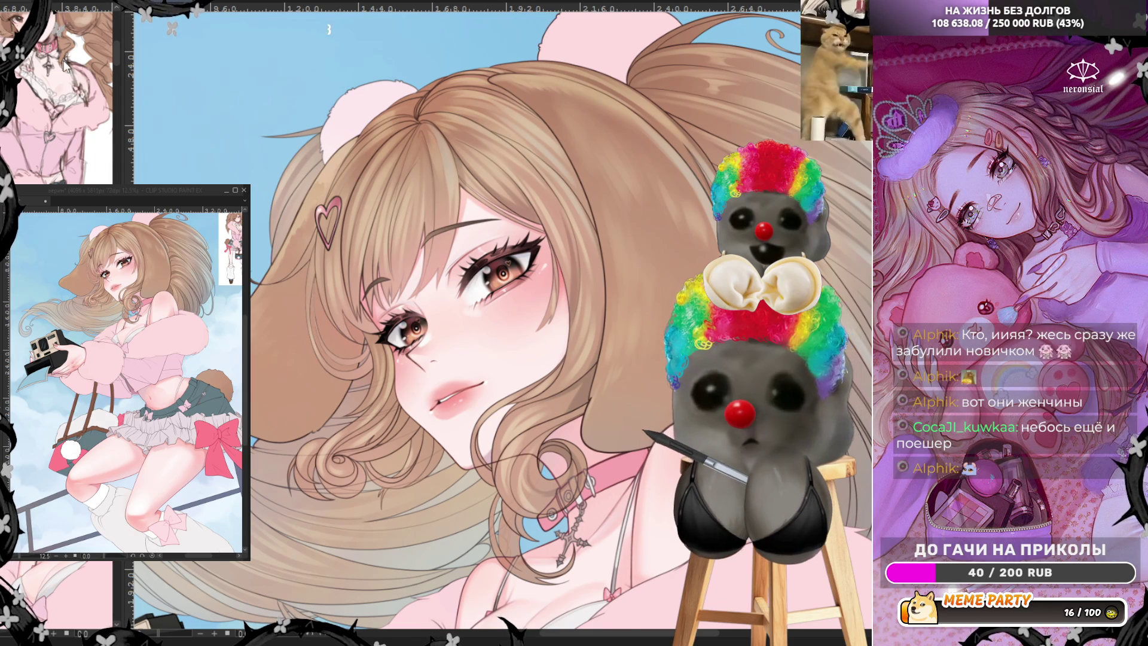
scroll(475, 310, "down", 1)
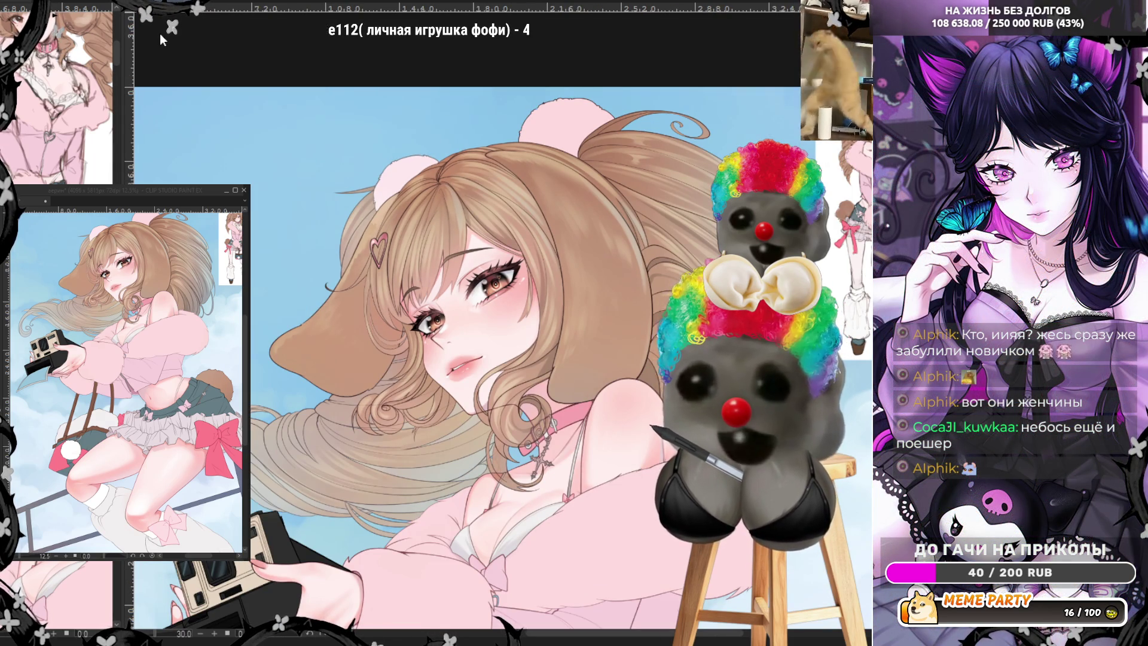
scroll(359, 344, "up", 4)
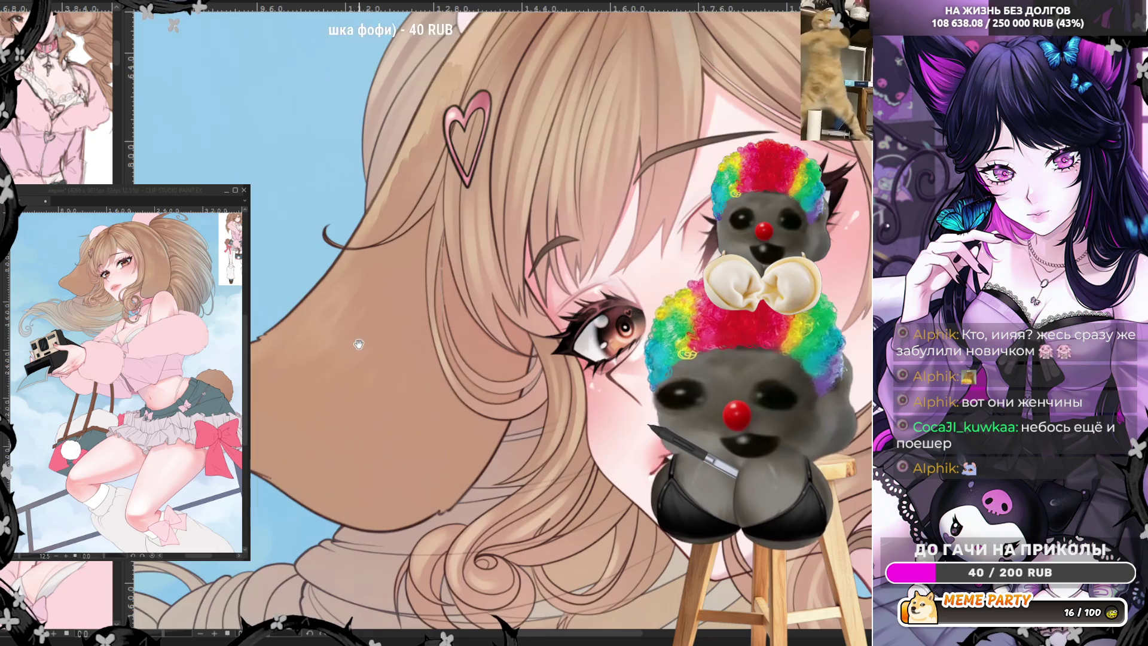
scroll(359, 345, "up", 1)
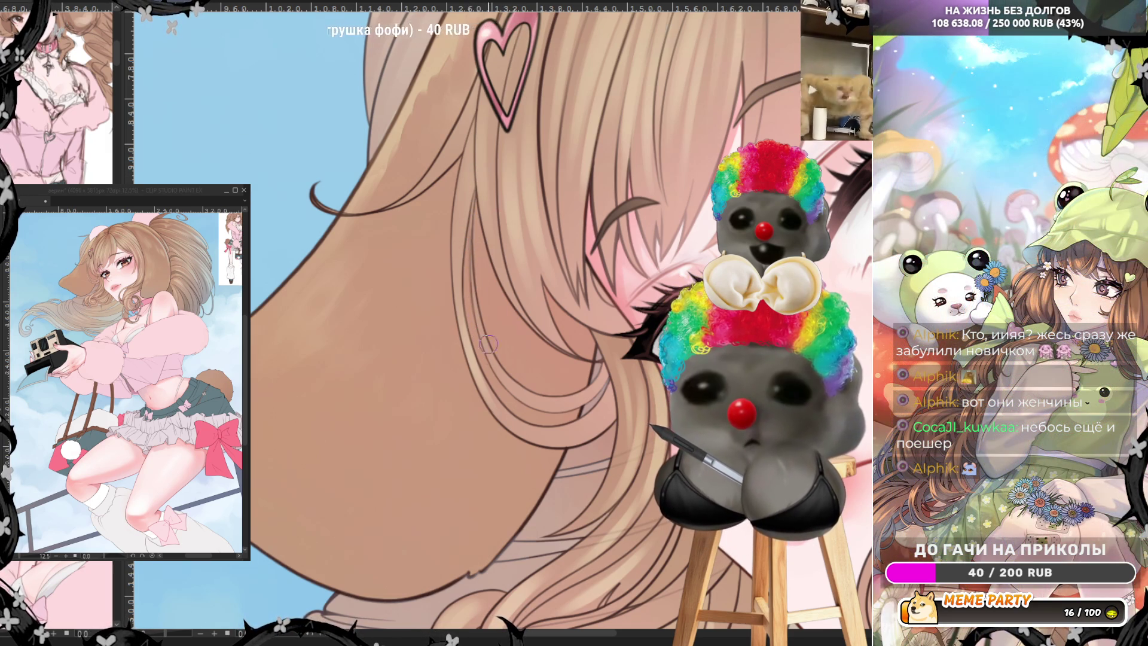
scroll(407, 367, "down", 5)
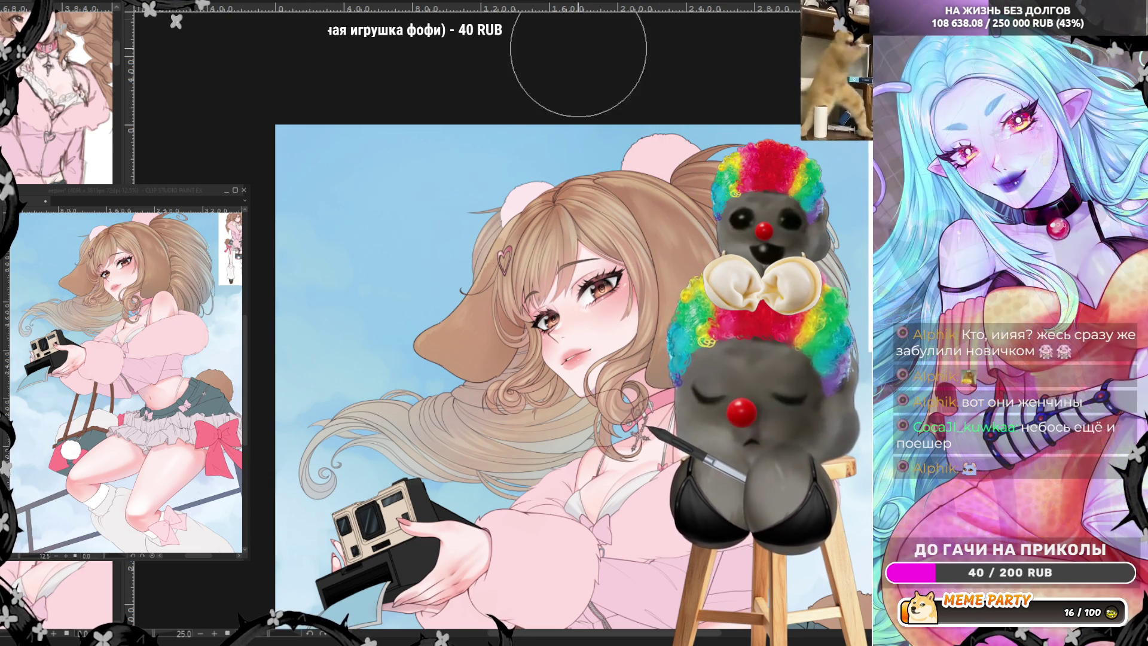
Step: Mirror the canvas view horizontally, fit it to screen, then zoom toward her face and jacket
key("h")
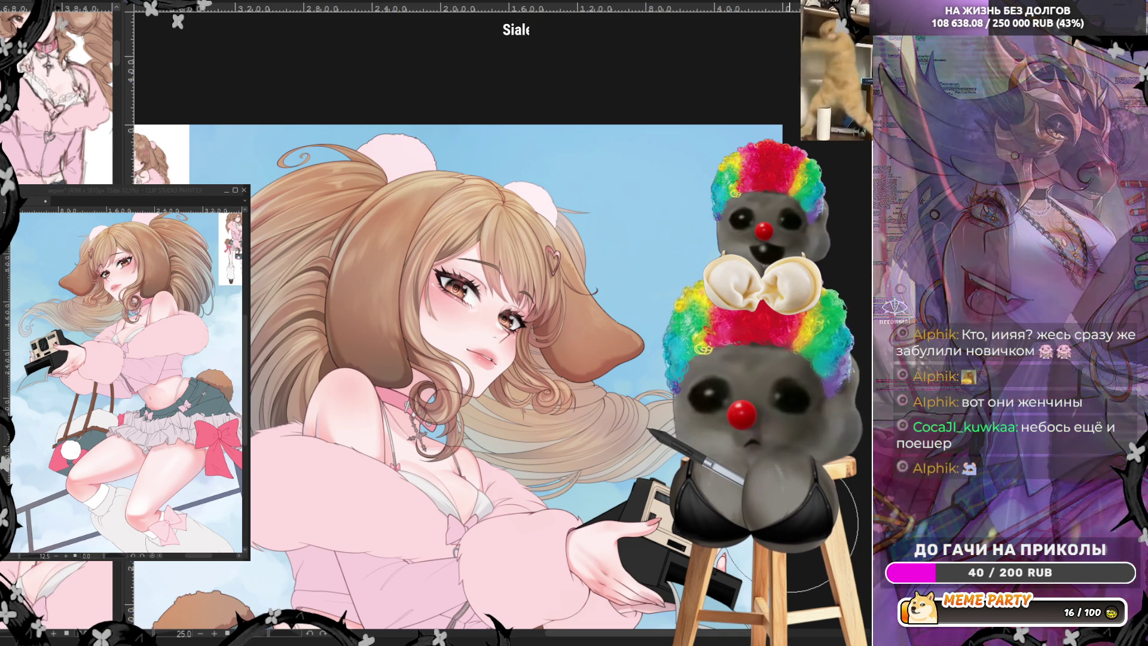
key("ctrl+0")
scroll(545, 185, "up", 5)
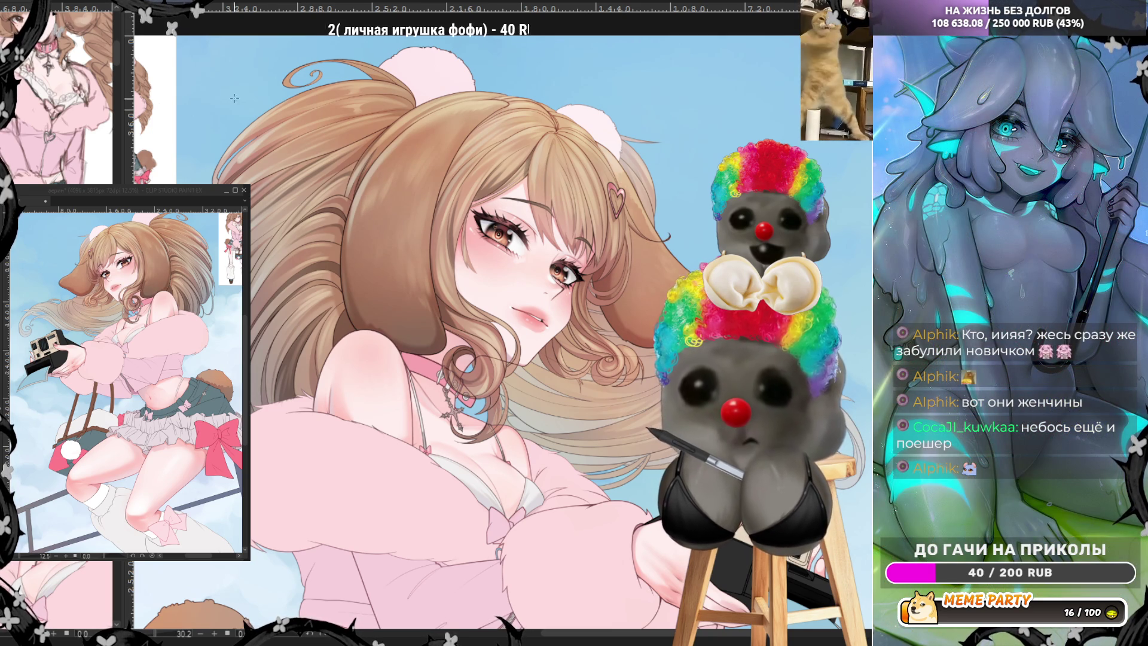
left_click_drag(252, 84, 535, 442)
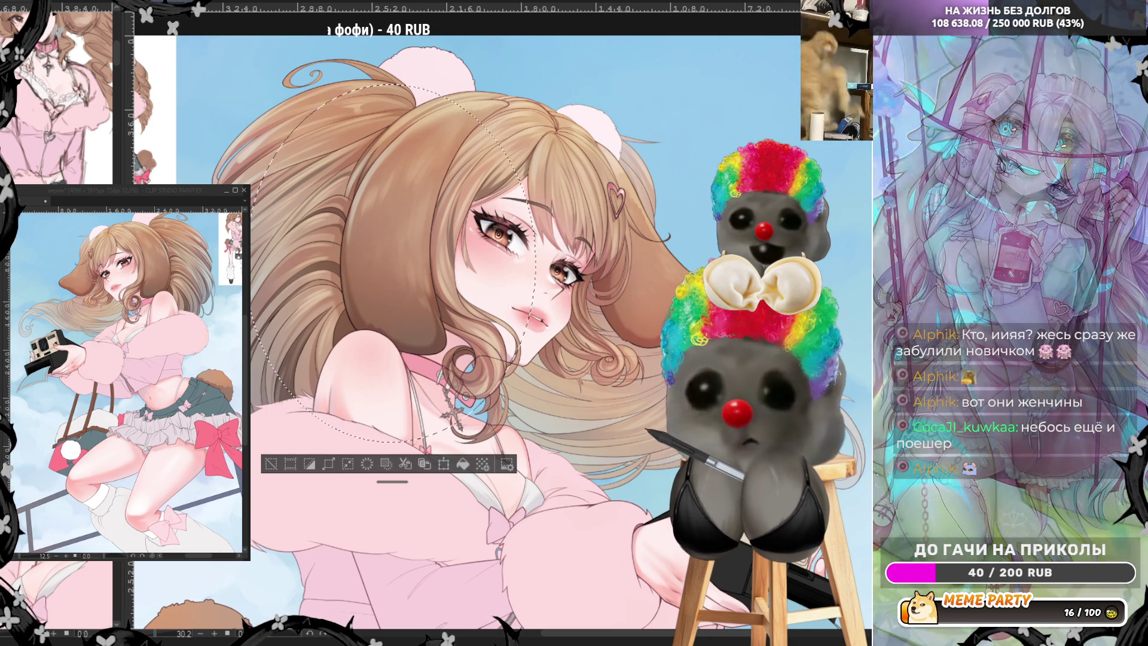
left_click_drag(425, 252, 543, 461)
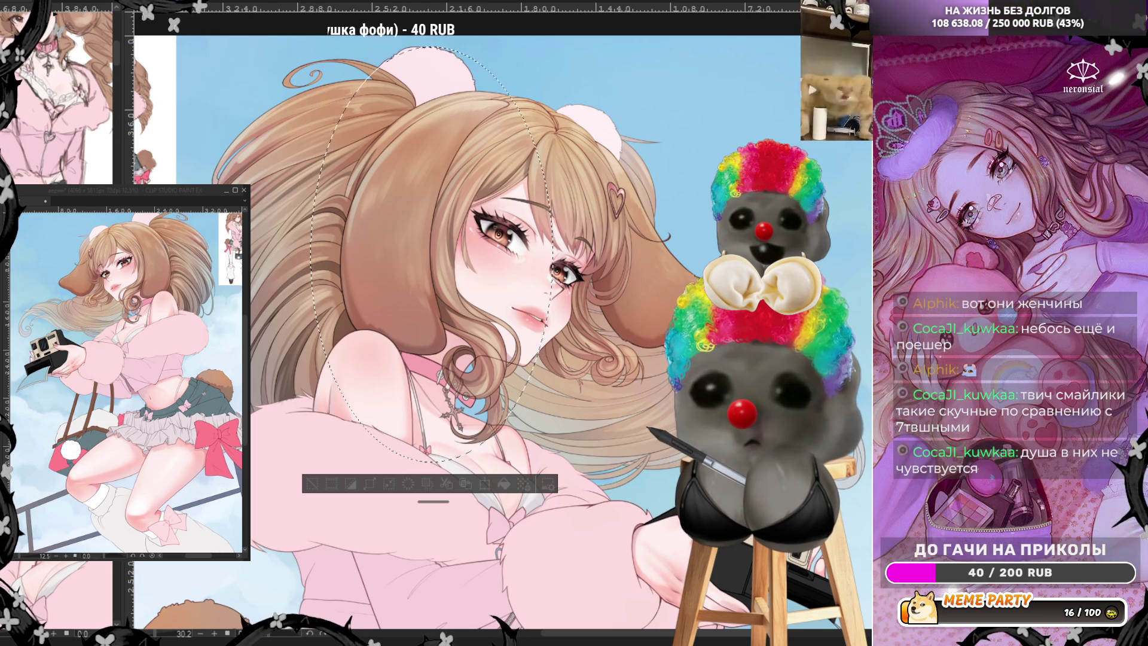
scroll(758, 238, "down", 2)
scroll(751, 96, "down", 1)
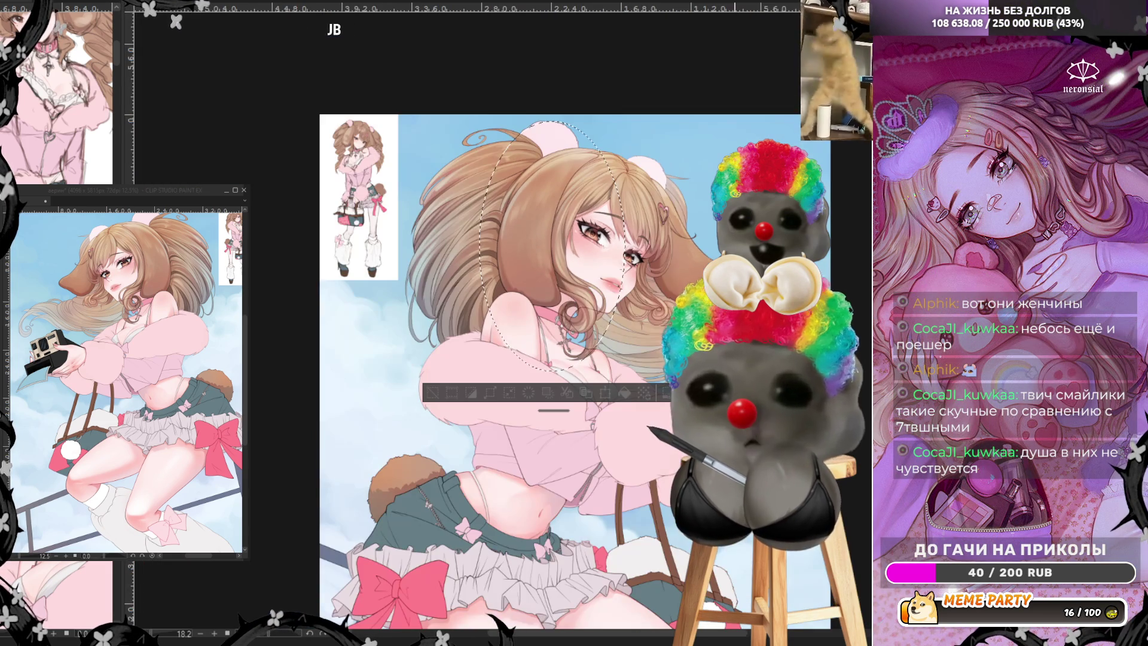
scroll(751, 96, "up", 4)
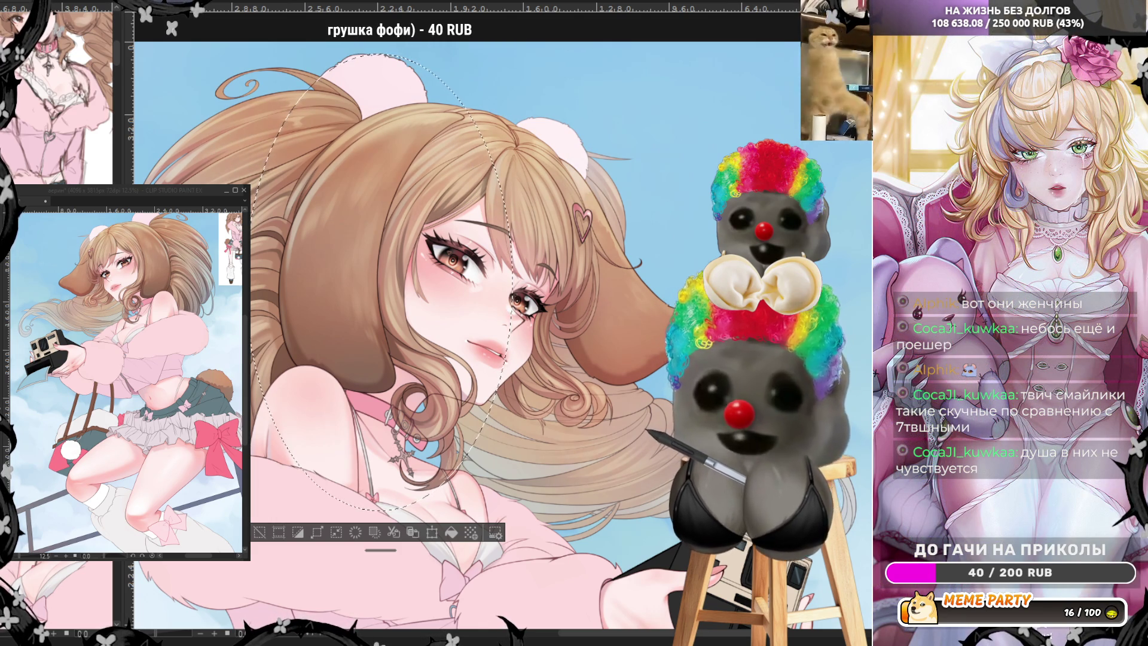
key("ctrl+d")
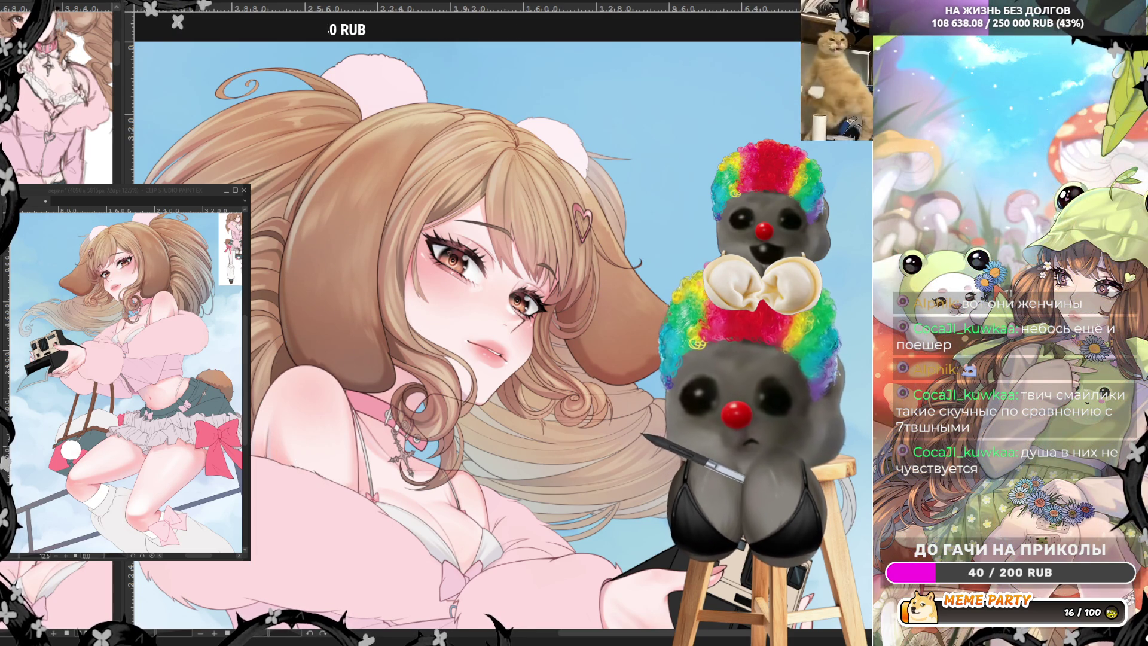
Step: Draw an oval selection around the girl's head and flip the canvas view back to normal
left_click_drag(509, 447, 509, 448)
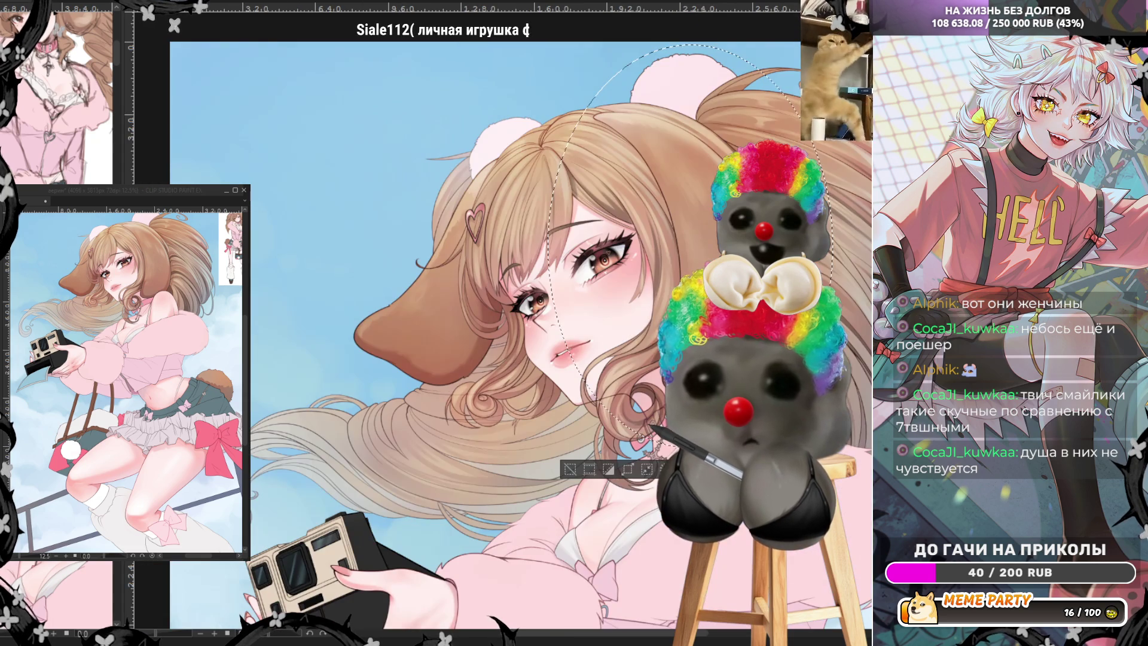
key("h")
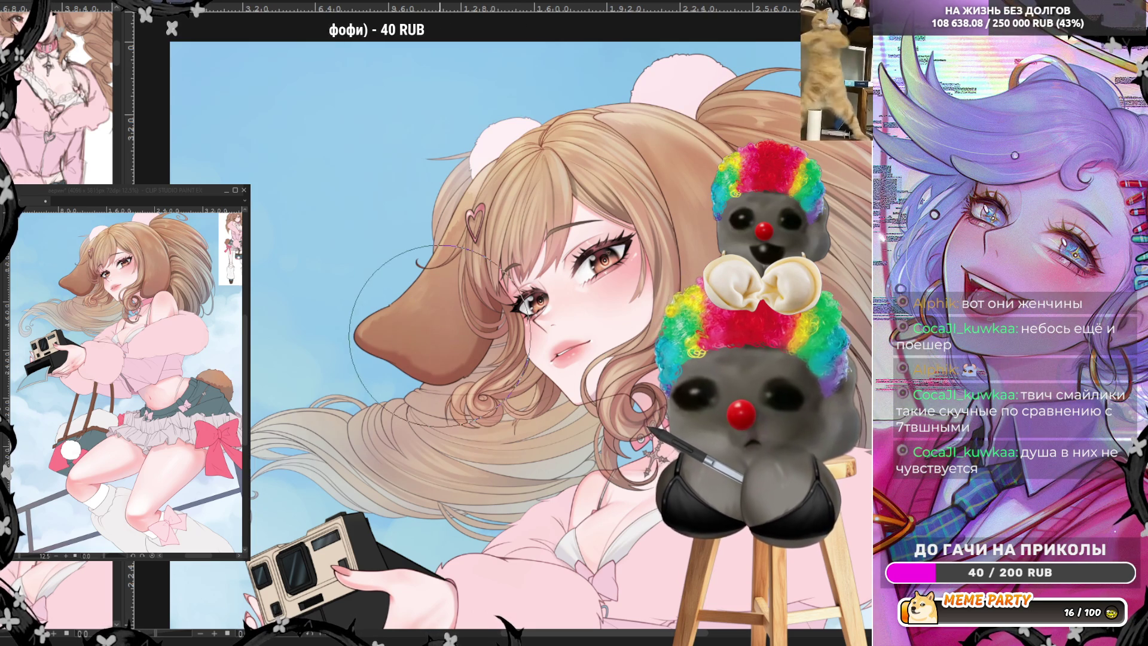
scroll(329, 337, "down", 2)
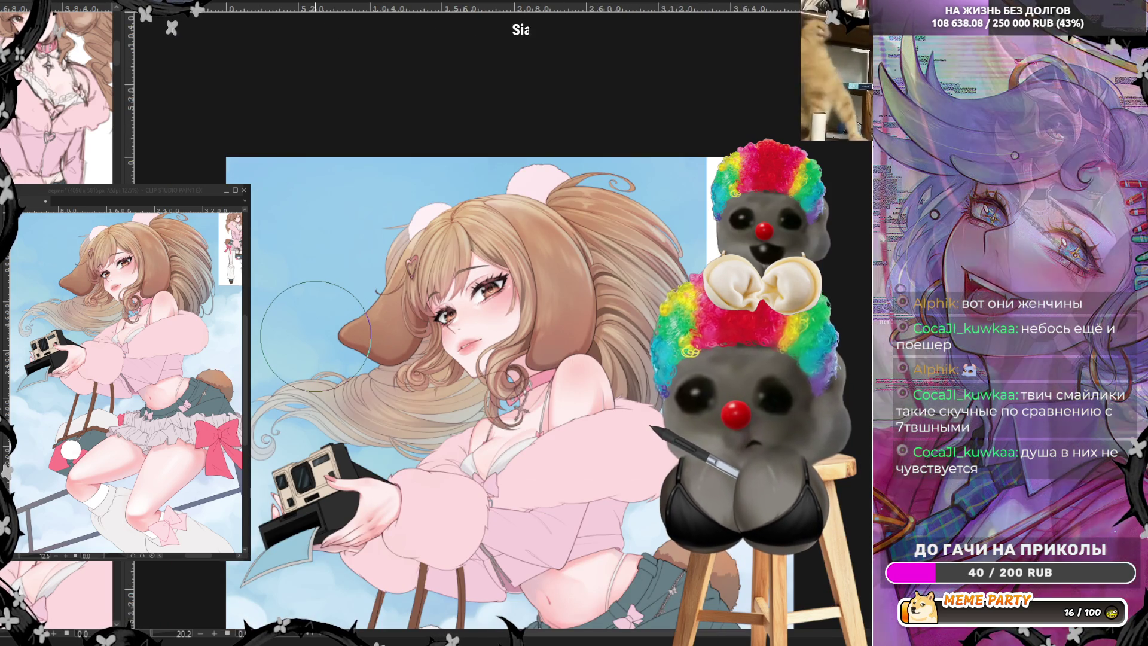
Step: Zoom in close on the girl's face, heart hair clip and cross-pendant choker
scroll(316, 336, "up", 2)
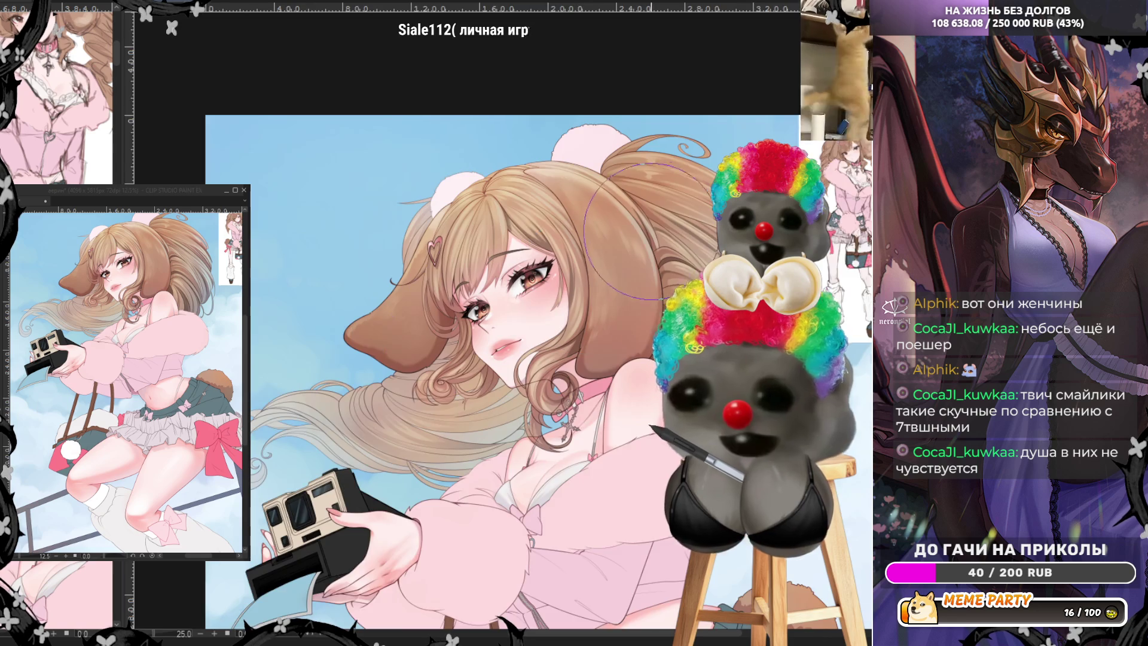
scroll(565, 251, "up", 2)
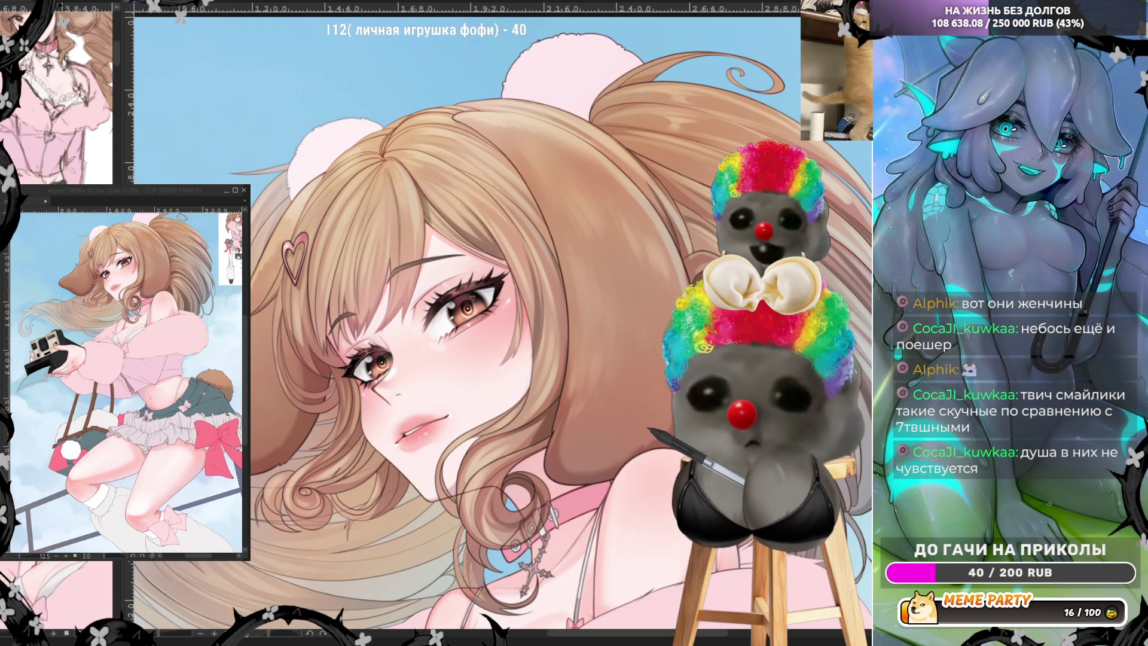
key("ctrl+minus")
key("ctrl+minus")
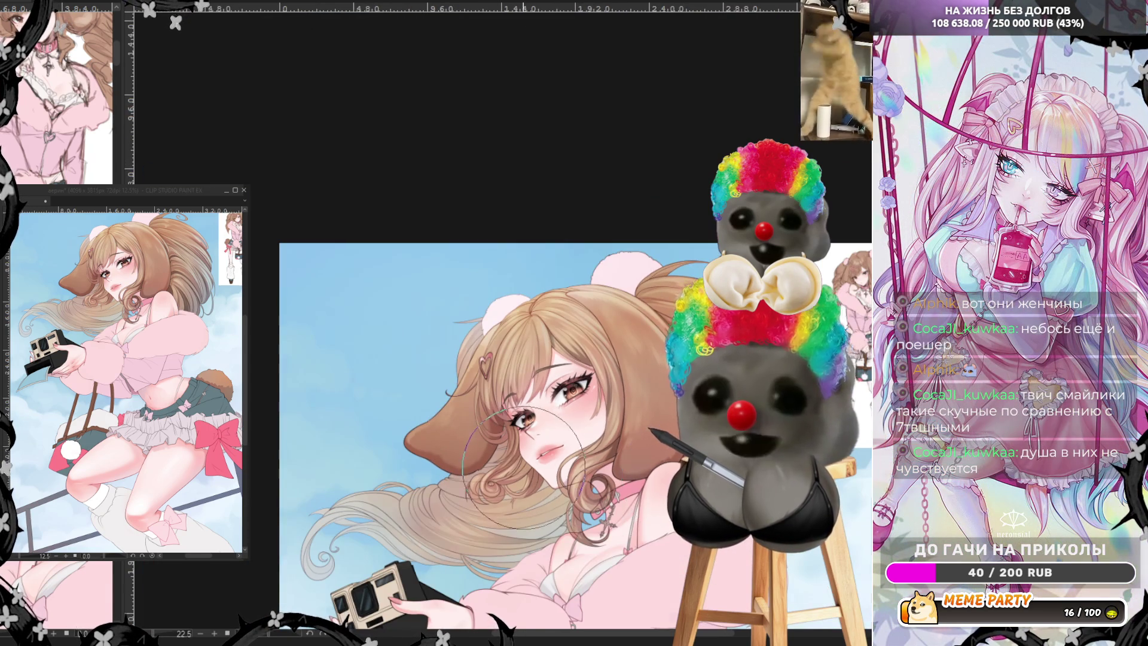
key("ctrl+minus")
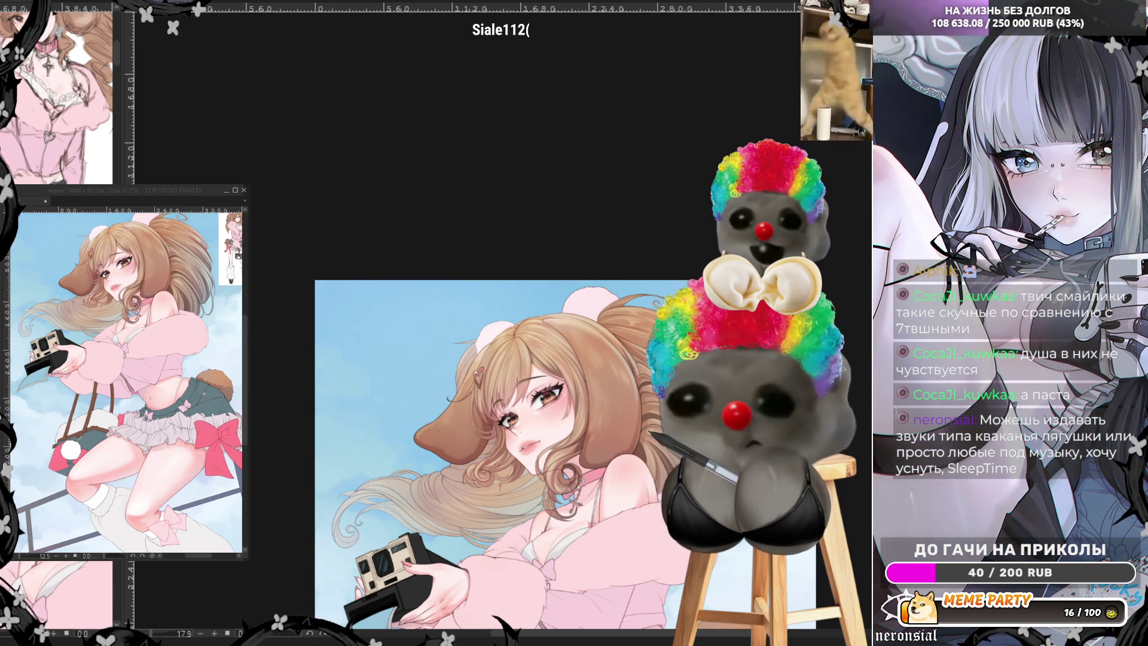
scroll(390, 318, "up", 2)
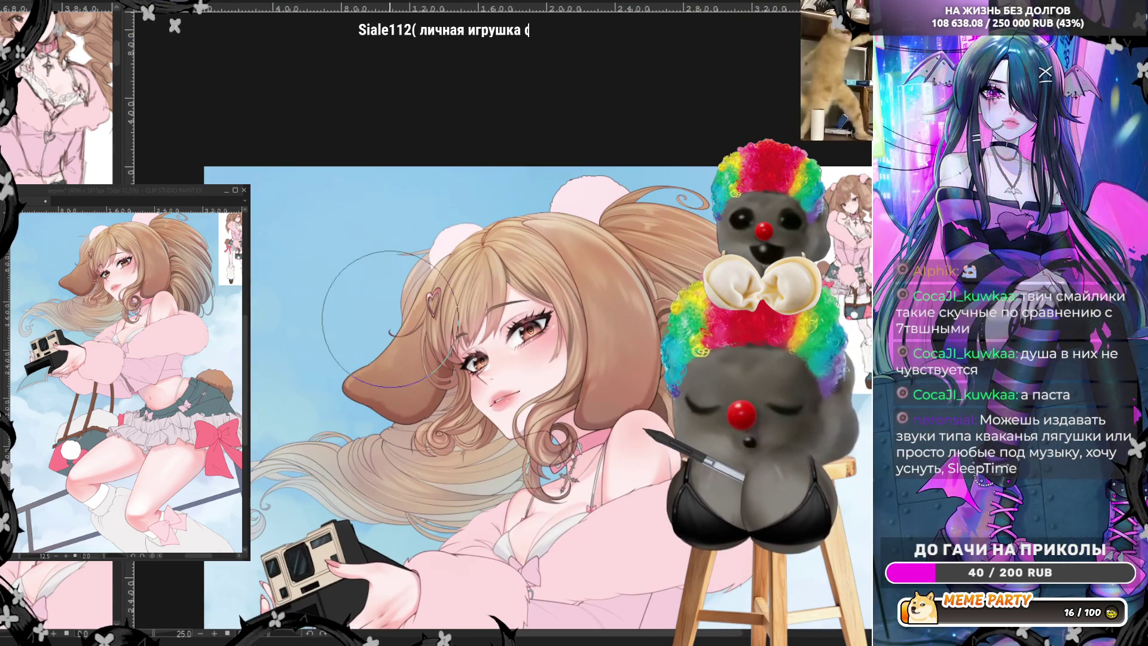
scroll(390, 318, "up", 1)
scroll(390, 318, "down", 1)
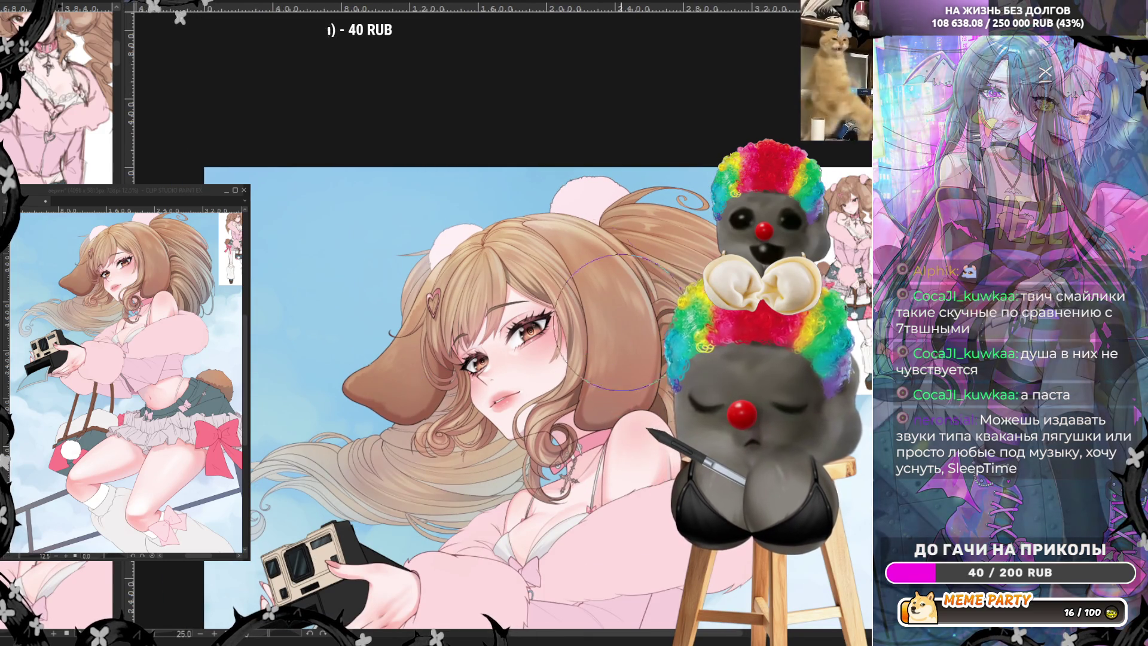
scroll(392, 225, "down", 3)
scroll(547, 333, "up", 1)
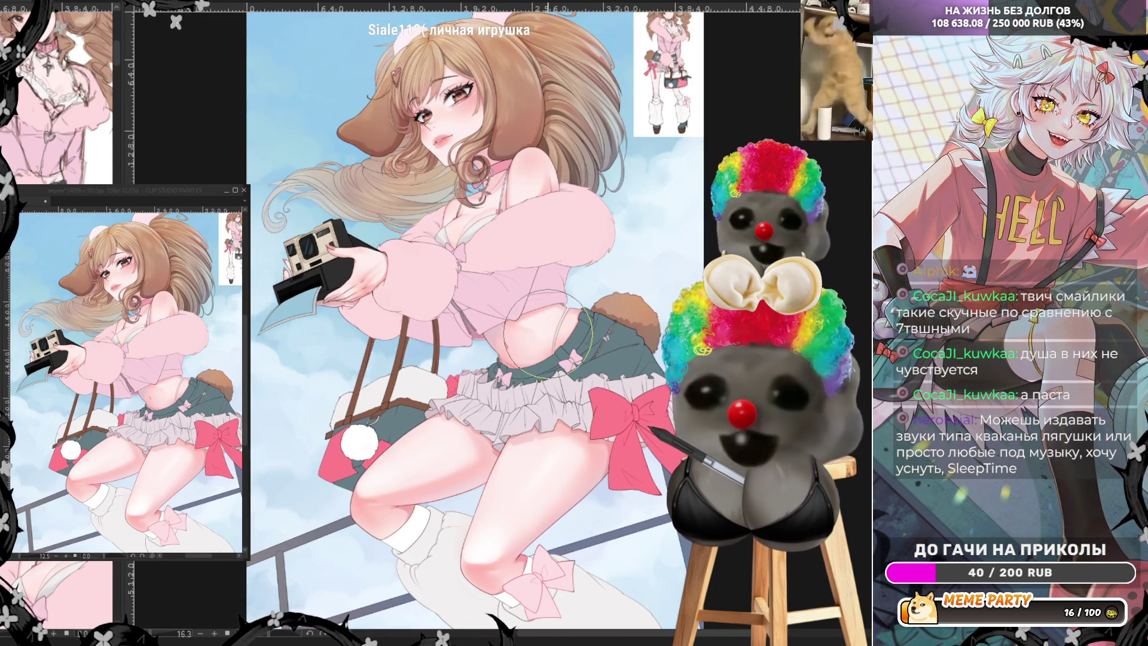
scroll(636, 294, "down", 1)
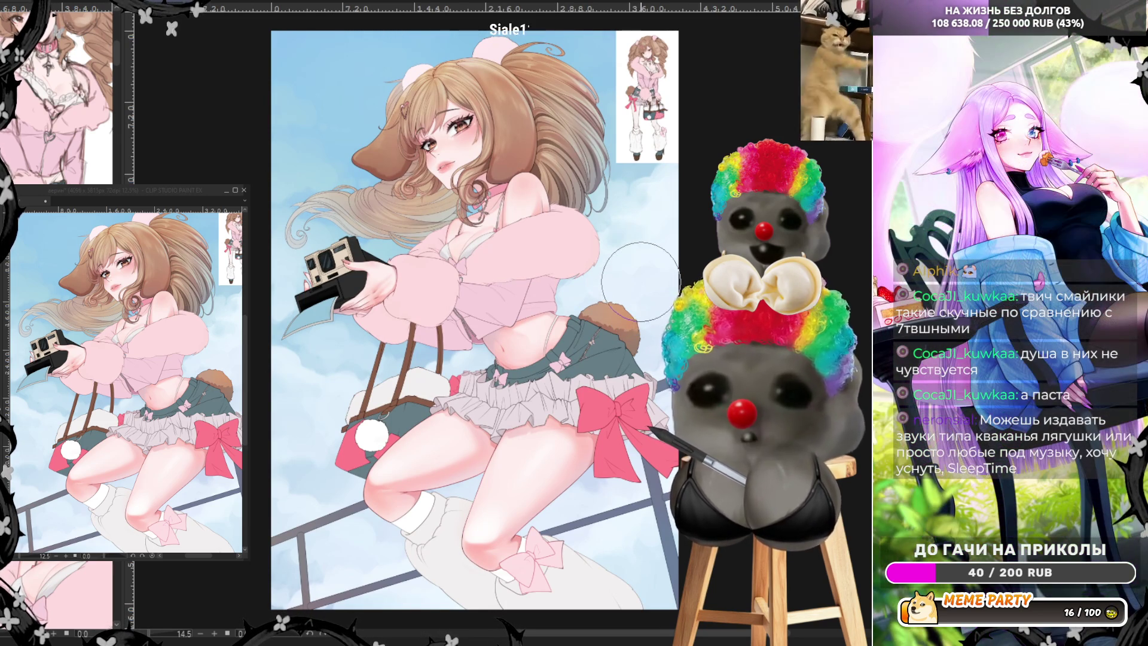
scroll(507, 96, "up", 5)
scroll(507, 95, "up", 3)
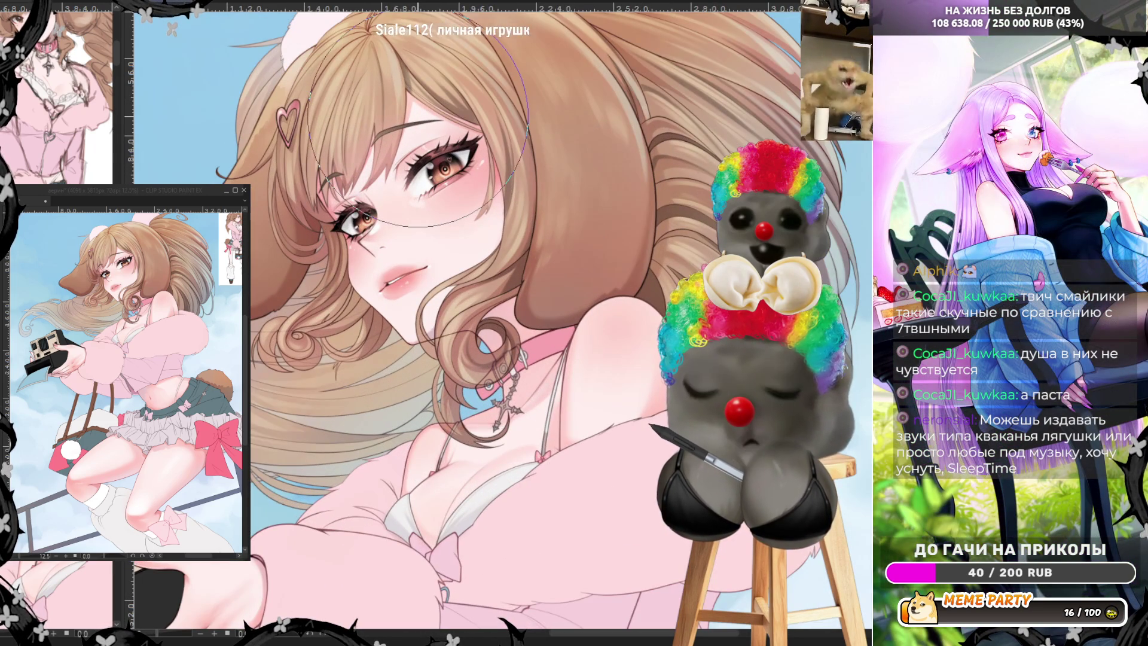
scroll(419, 120, "down", 3)
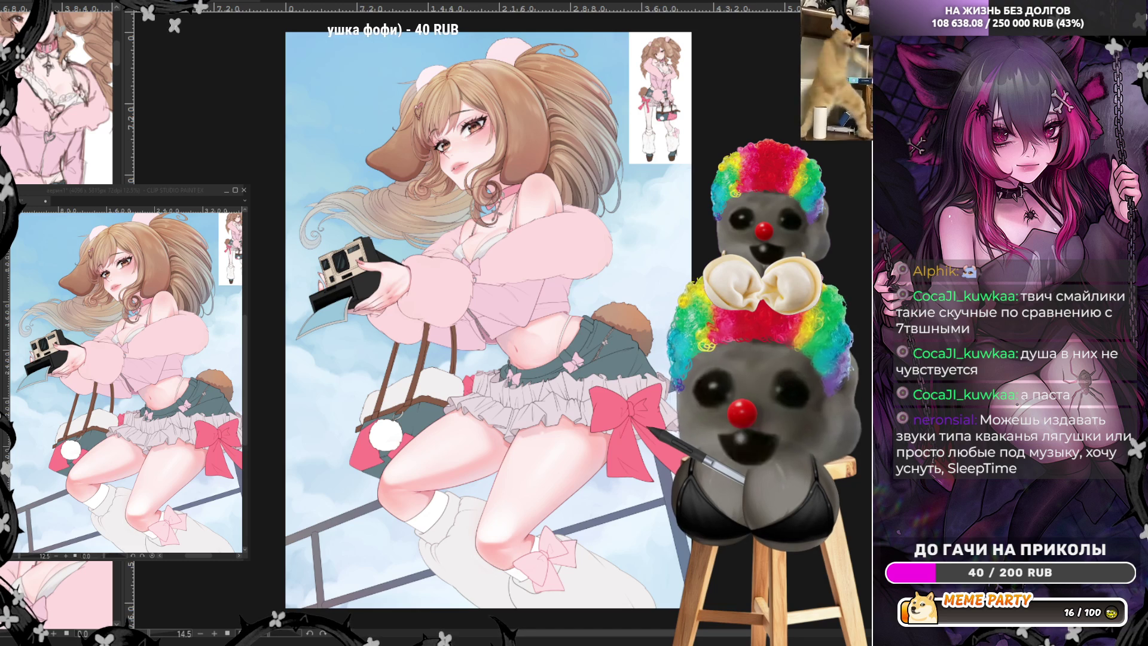
key("ctrl+z")
key("ctrl+y")
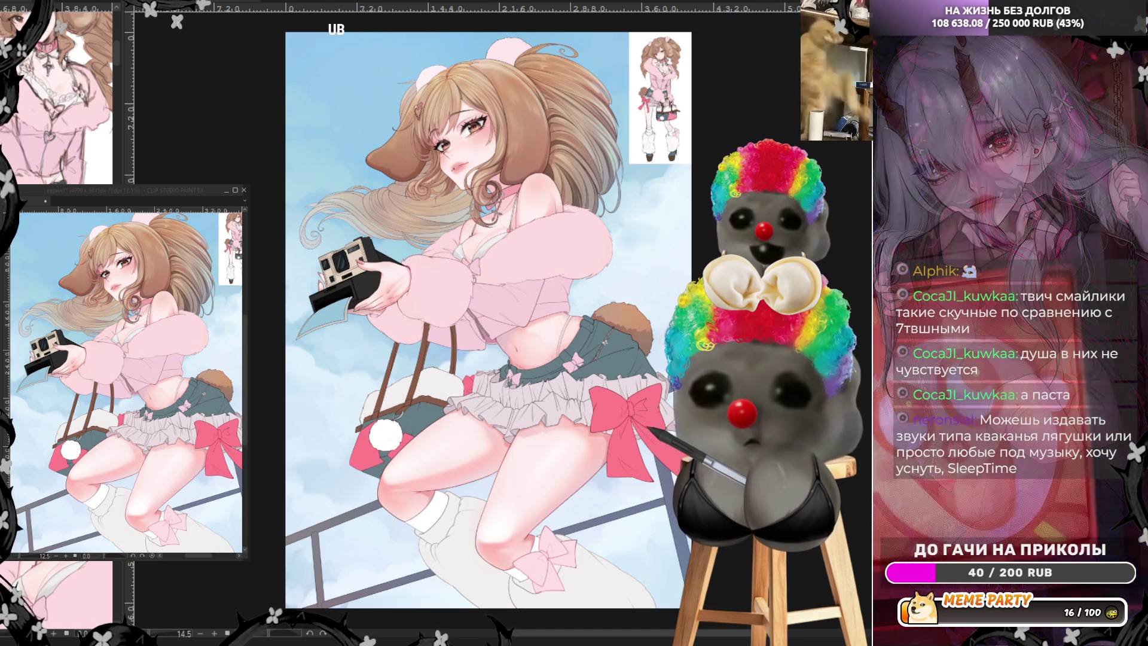
key("ctrl+z")
key("ctrl+y")
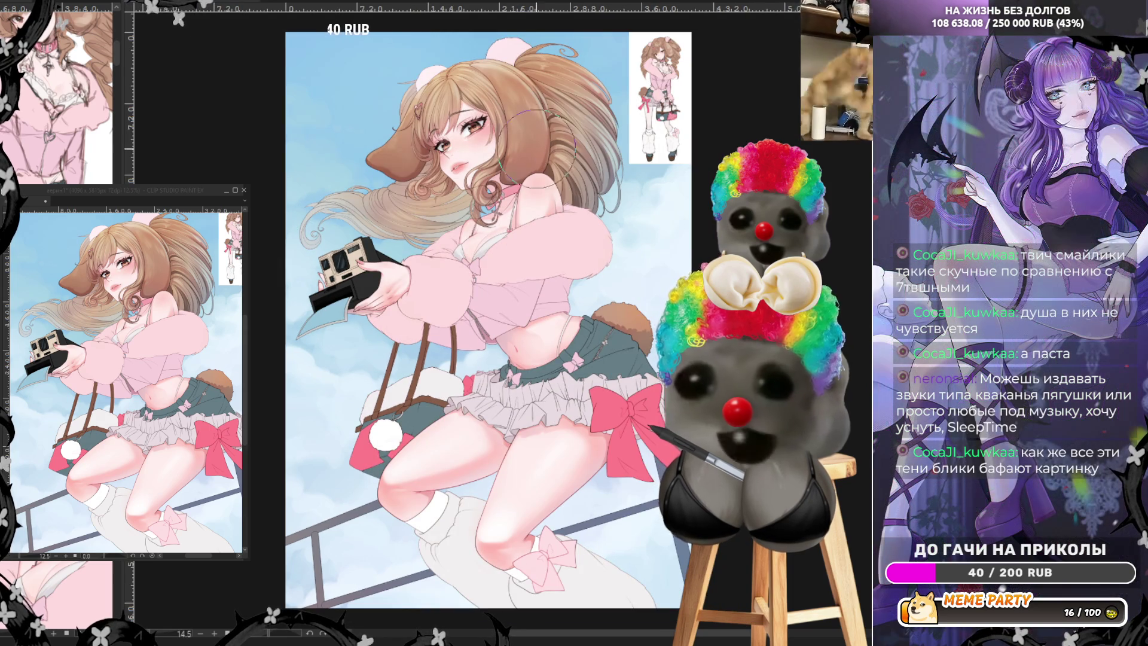
Step: Flip the canvas view horizontally and zoom in and out to check the mirrored drawing
scroll(562, 180, "up", 4)
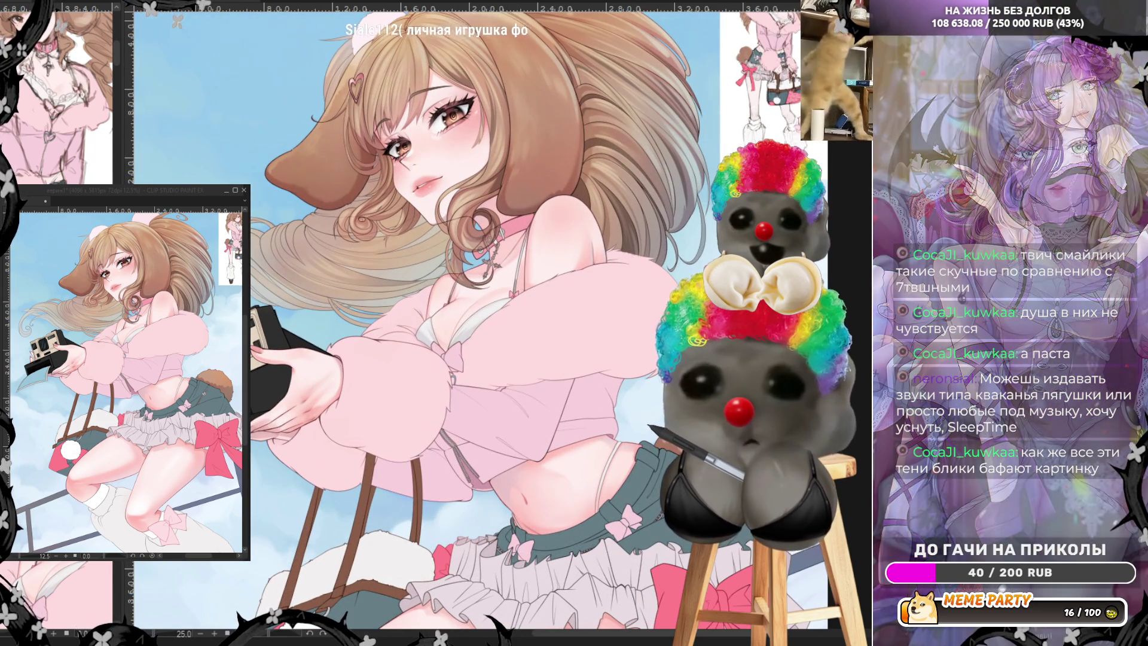
key("h")
scroll(664, 377, "down", 4)
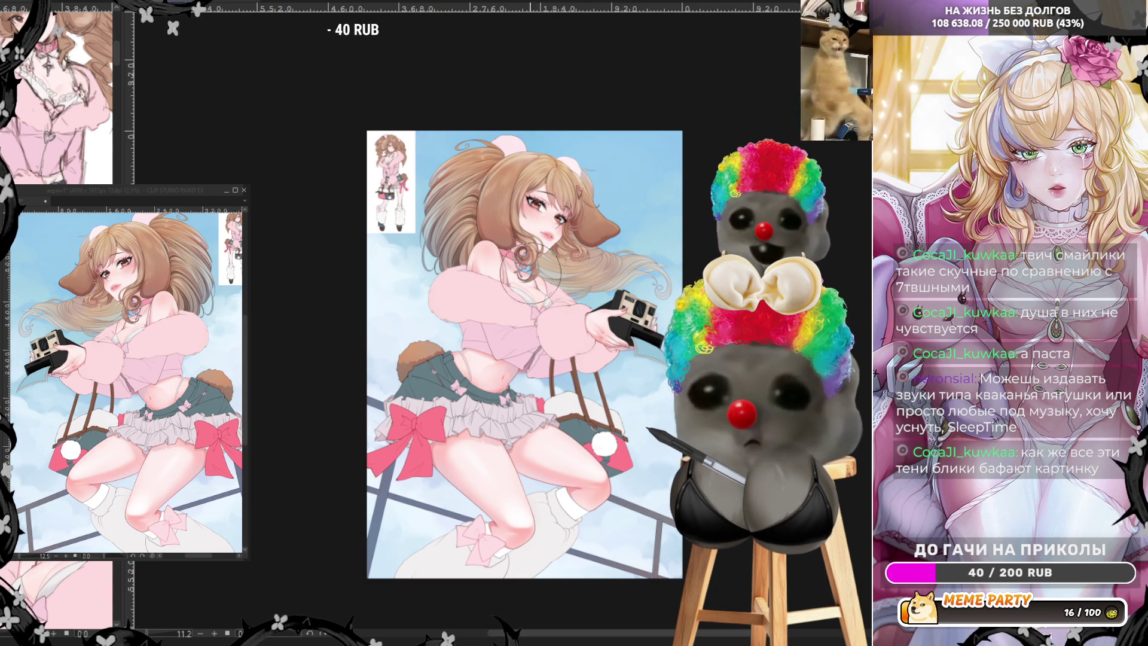
scroll(506, 244, "up", 5)
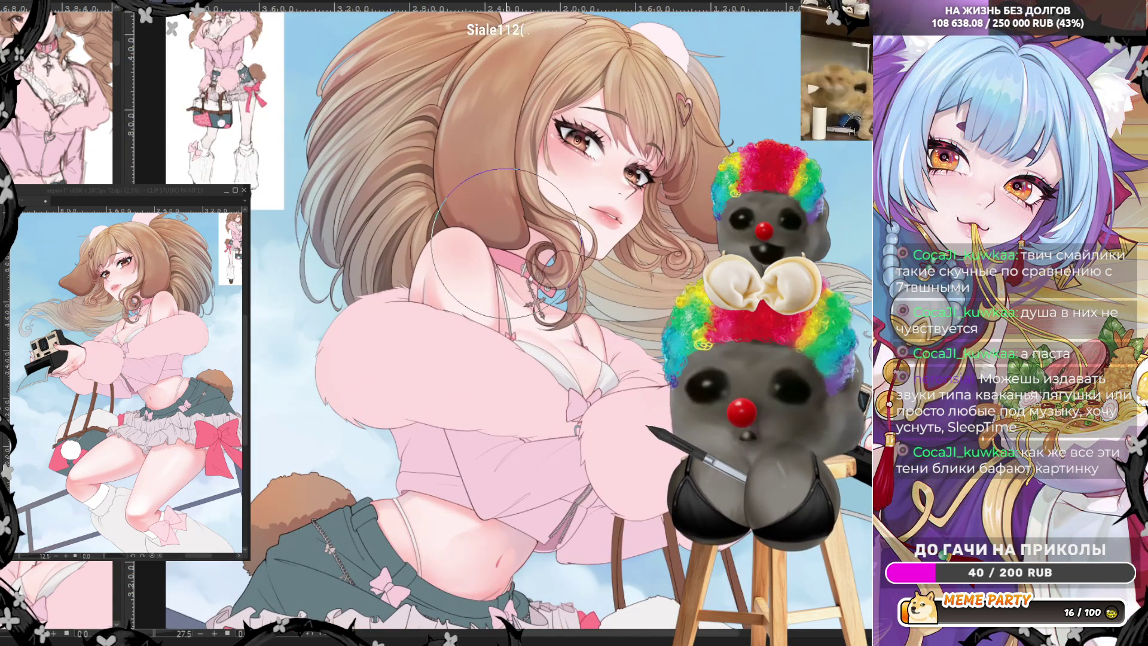
scroll(506, 243, "down", 3)
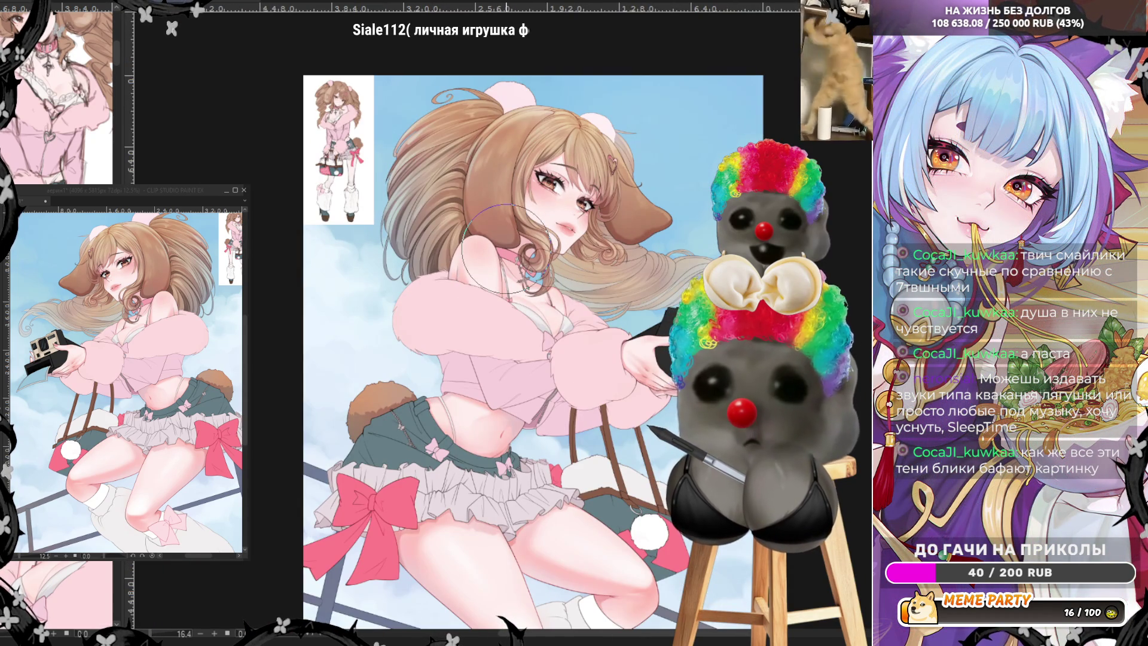
scroll(506, 248, "down", 3)
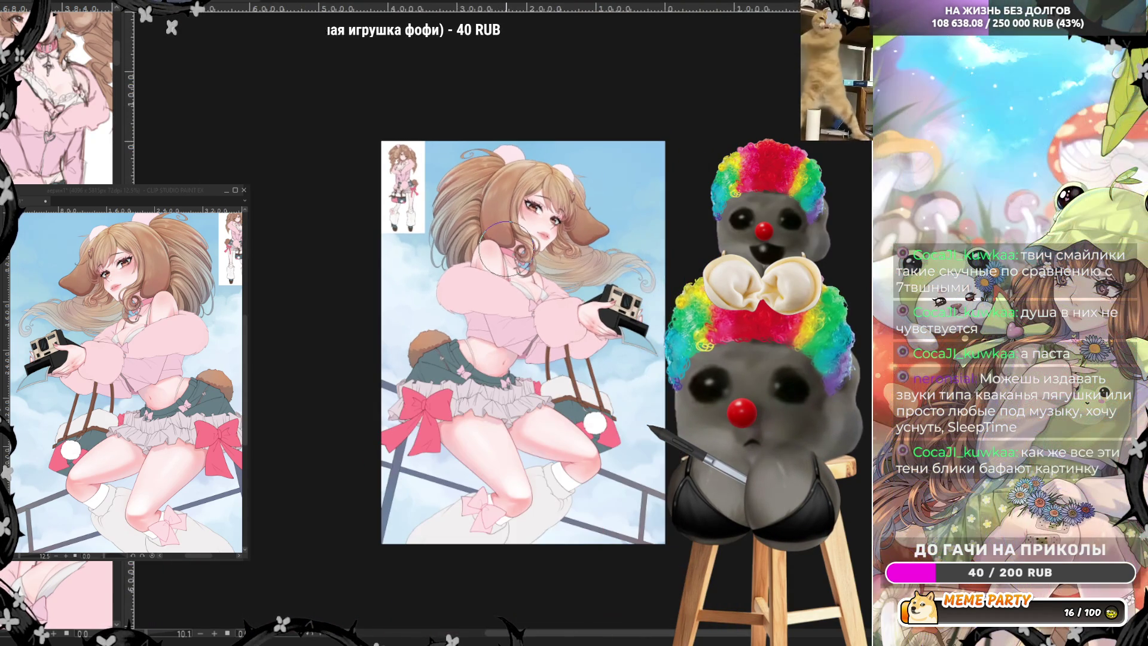
scroll(506, 248, "up", 4)
scroll(643, 395, "down", 2)
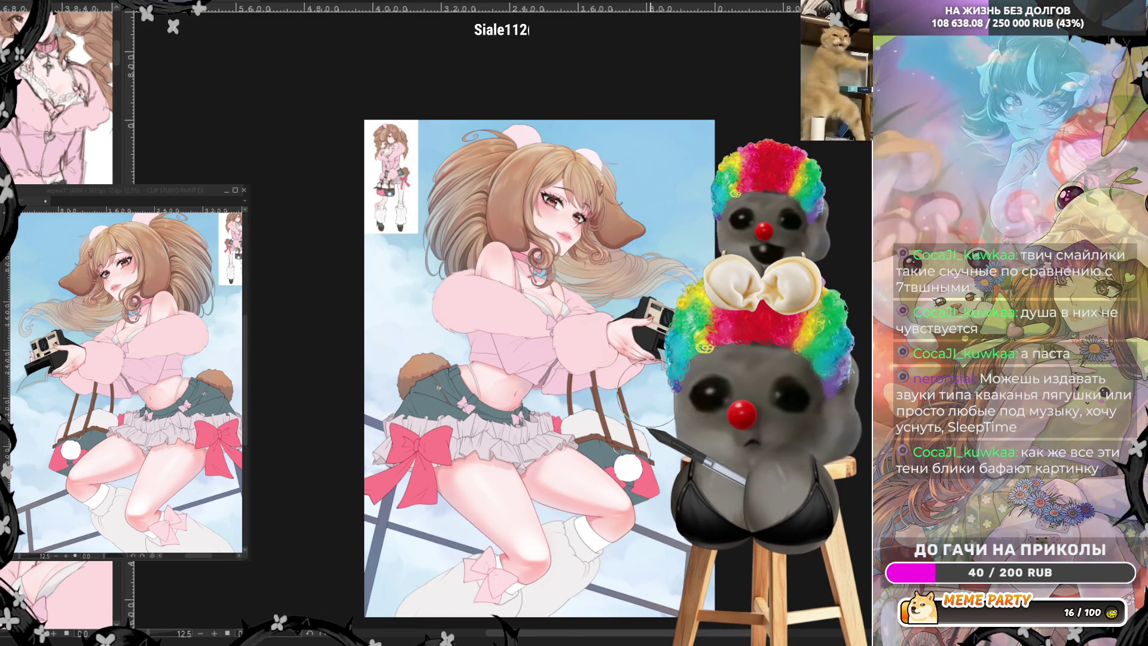
scroll(622, 364, "up", 3)
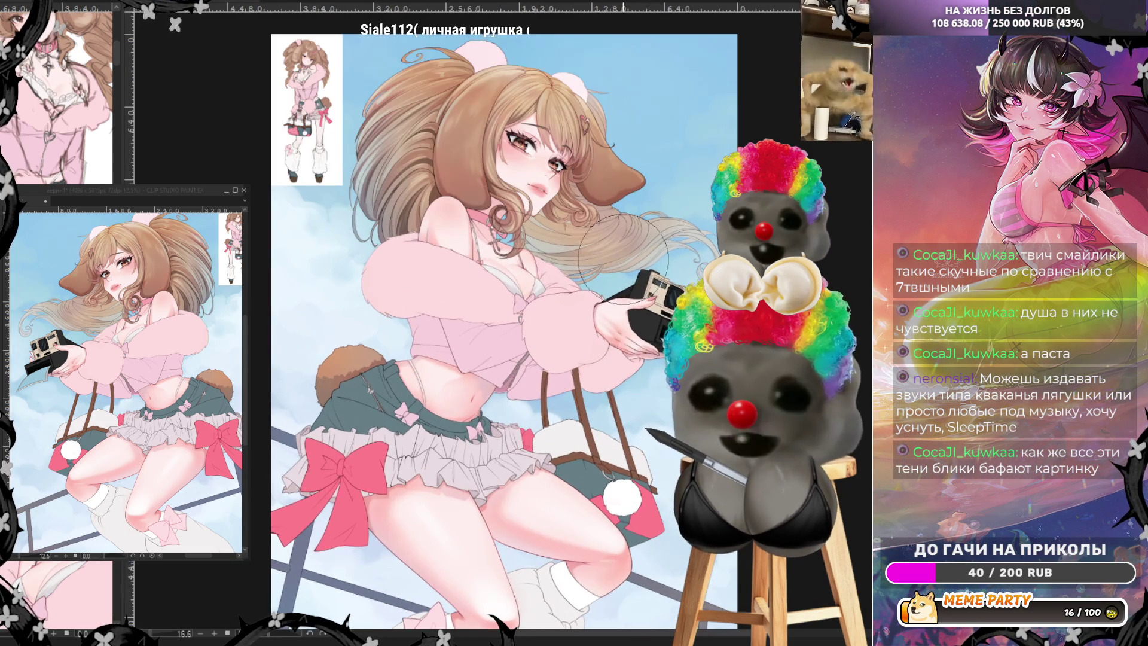
scroll(523, 348, "down", 2)
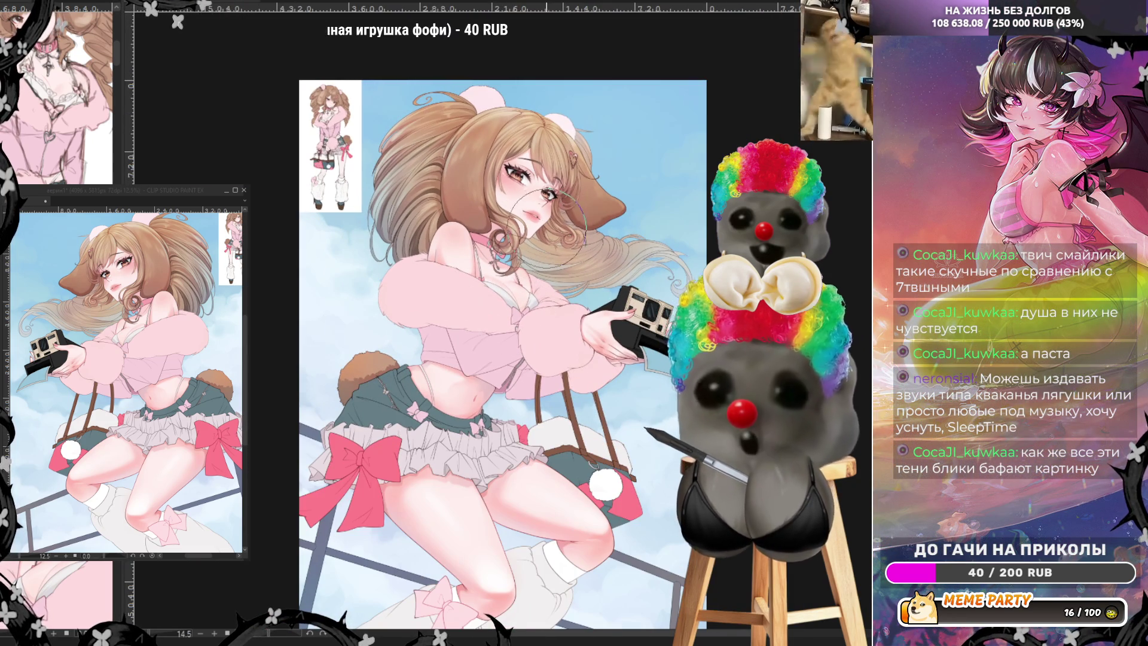
scroll(622, 197, "up", 2)
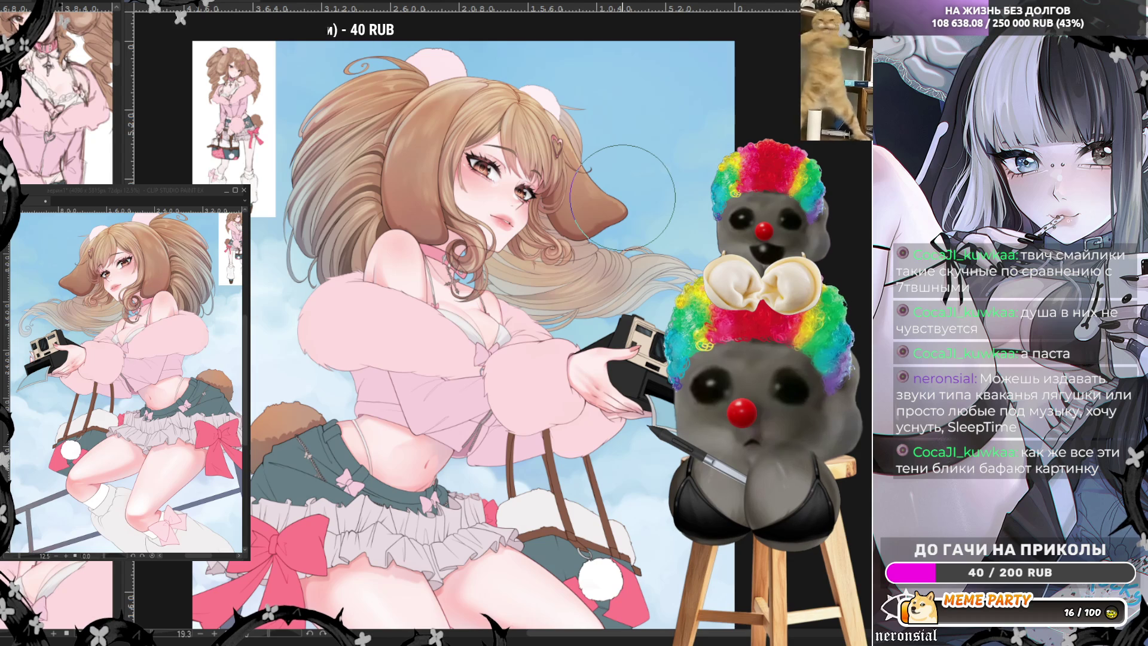
scroll(622, 197, "up", 1)
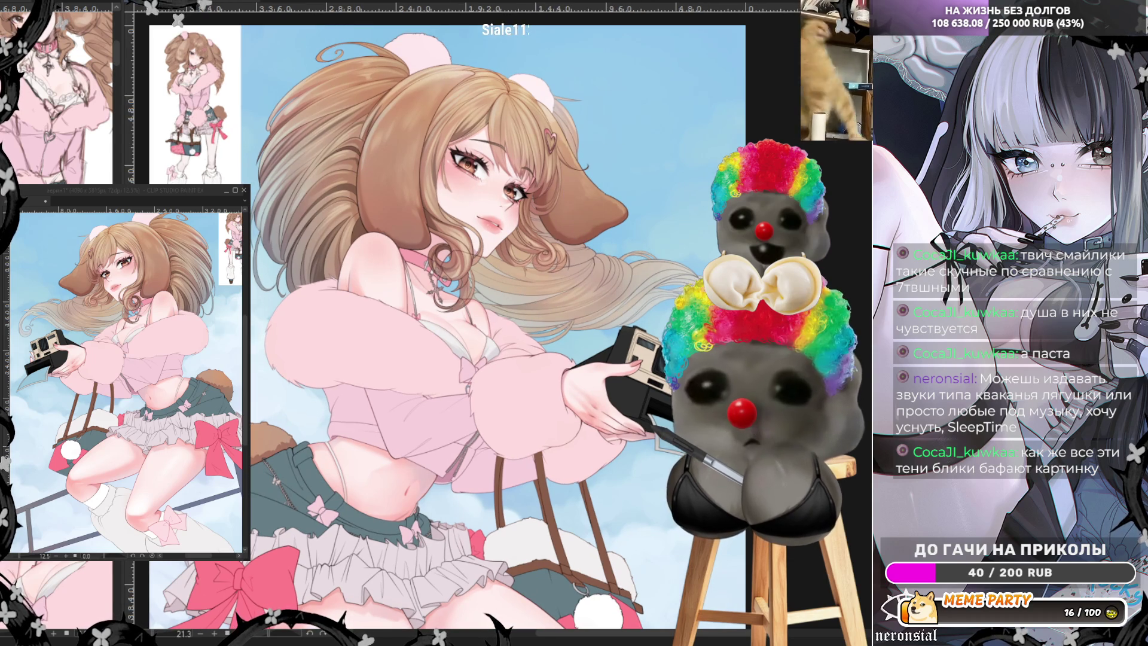